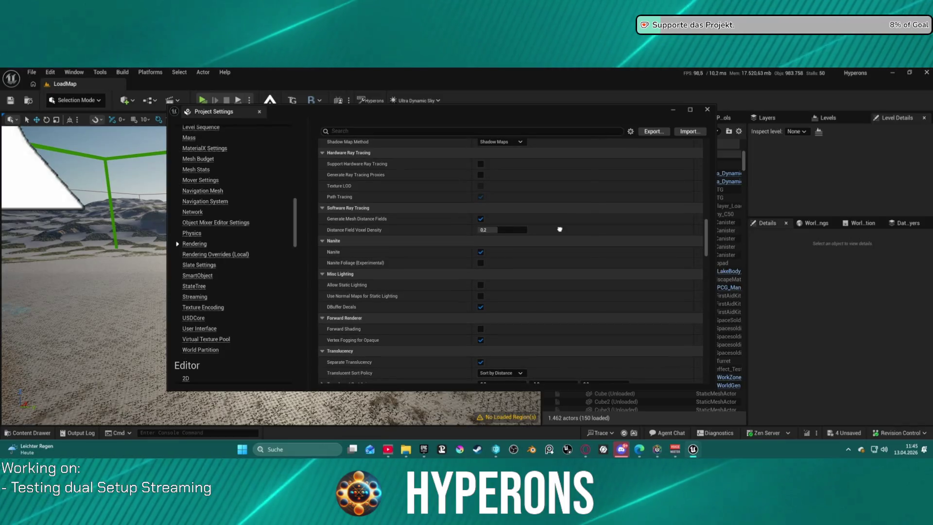
Enable Support Hardware Ray Tracing and MegaLights (Direct Lighting) in the Rendering settings.
scroll(560, 214, up, 5)
scroll(510, 260, up, 6)
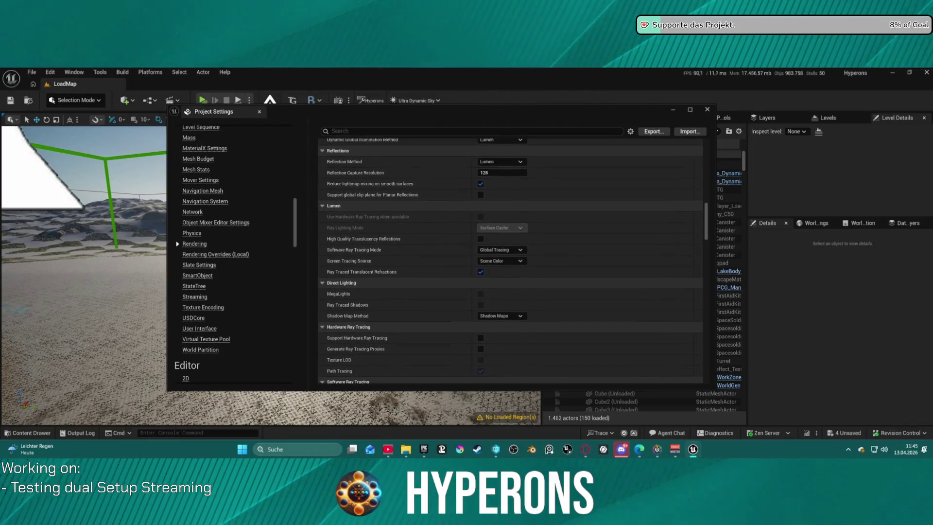
scroll(510, 260, up, 10)
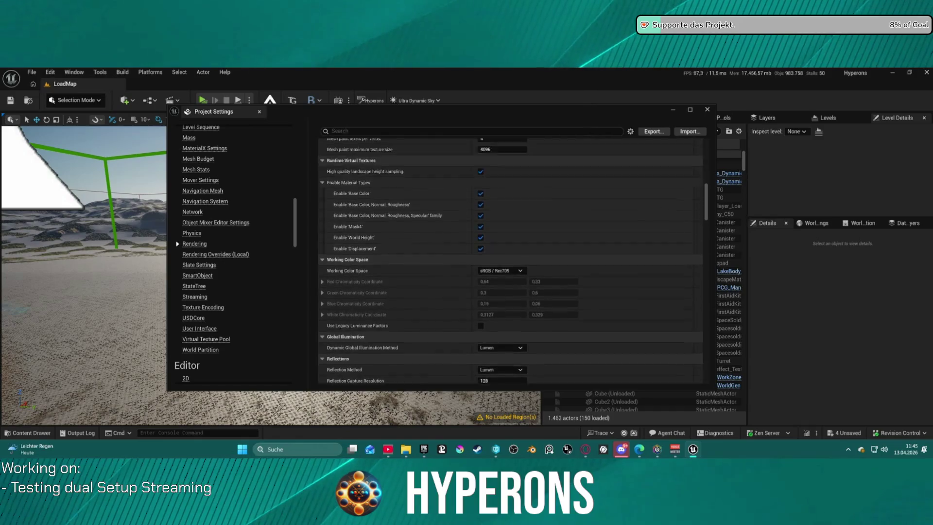
scroll(492, 350, down, 15)
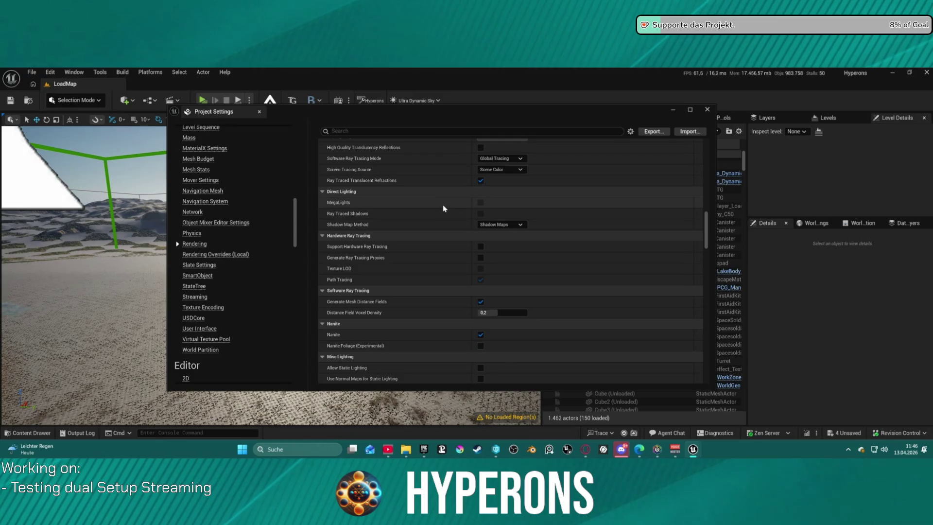
click(481, 247)
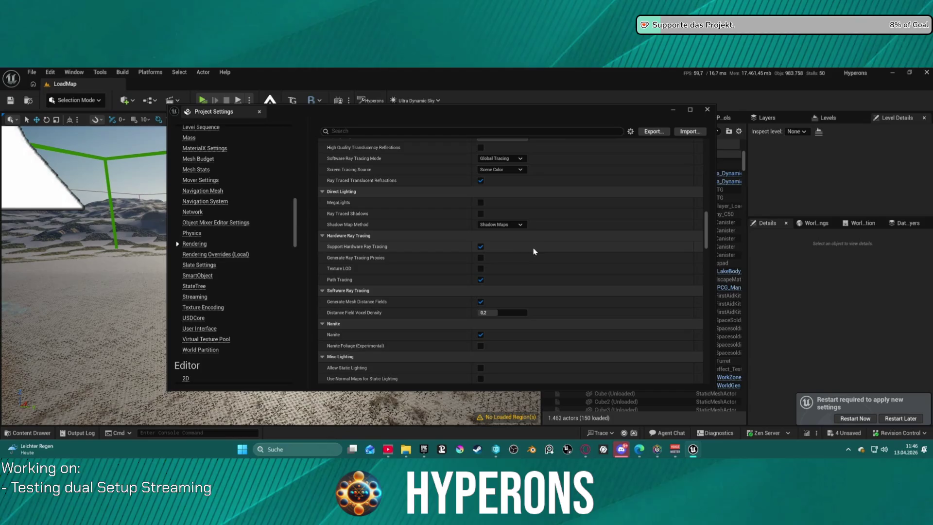
click(481, 203)
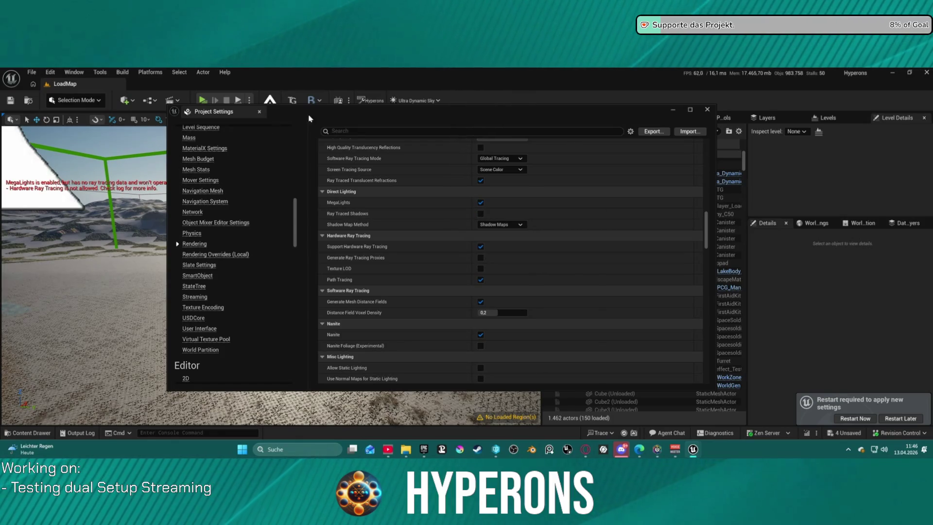
Set Shadow Map Method to Virtual Shadow Maps and enable Nanite Foliage (Experimental).
mouse_move(354, 112)
mouse_down()
mouse_move(598, 98)
mouse_move(411, 102)
mouse_move(341, 113)
mouse_up()
click(504, 225)
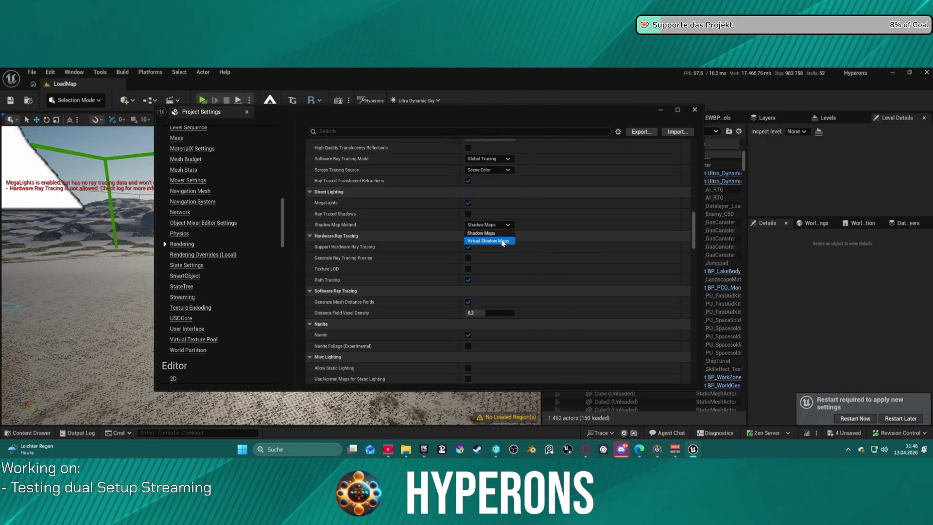
click(503, 241)
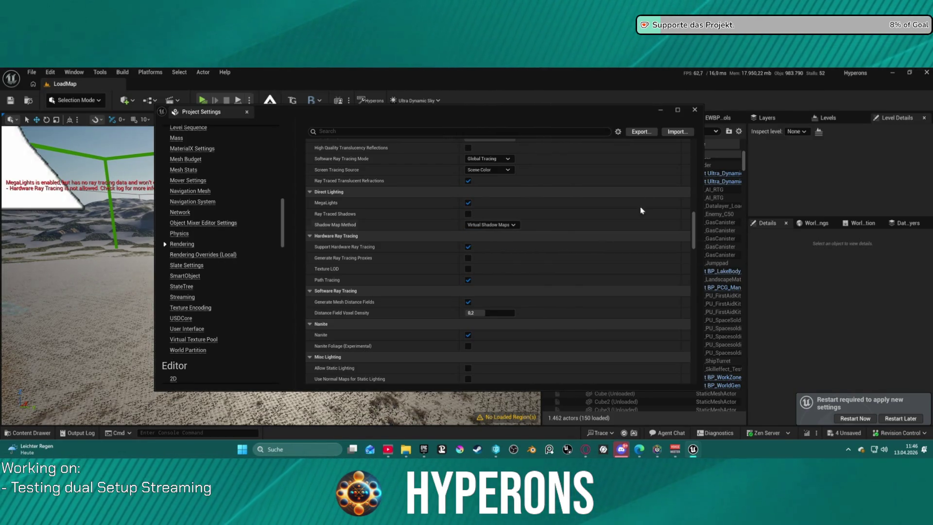
click(469, 346)
scroll(486, 340, down, 3)
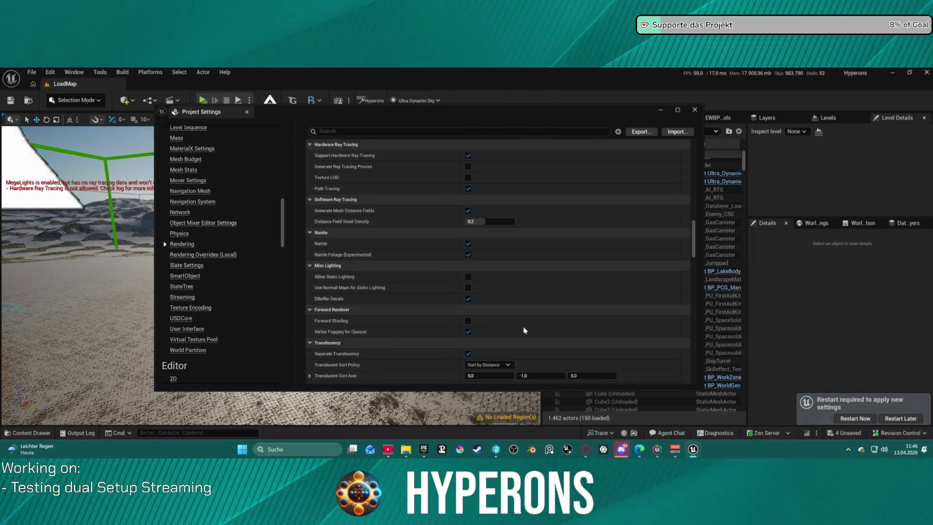
scroll(524, 330, down, 1)
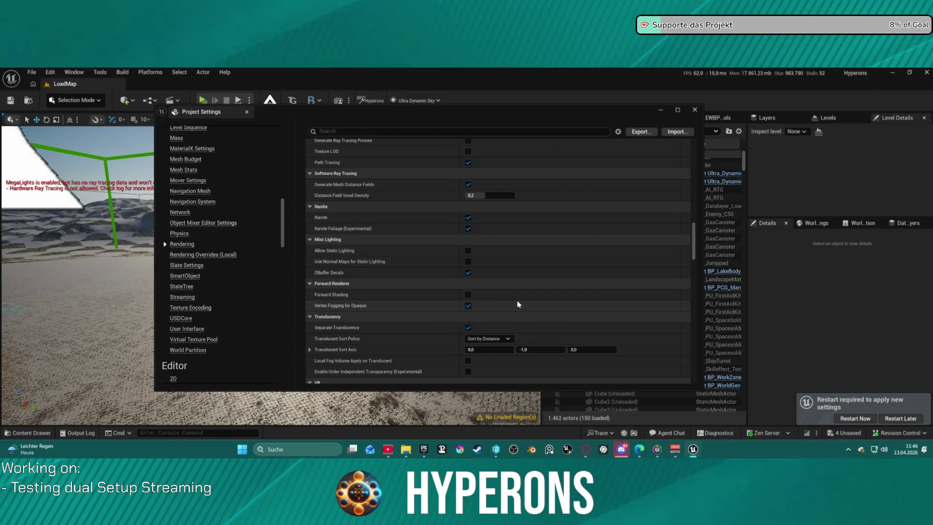
scroll(518, 304, down, 2)
scroll(519, 309, down, 6)
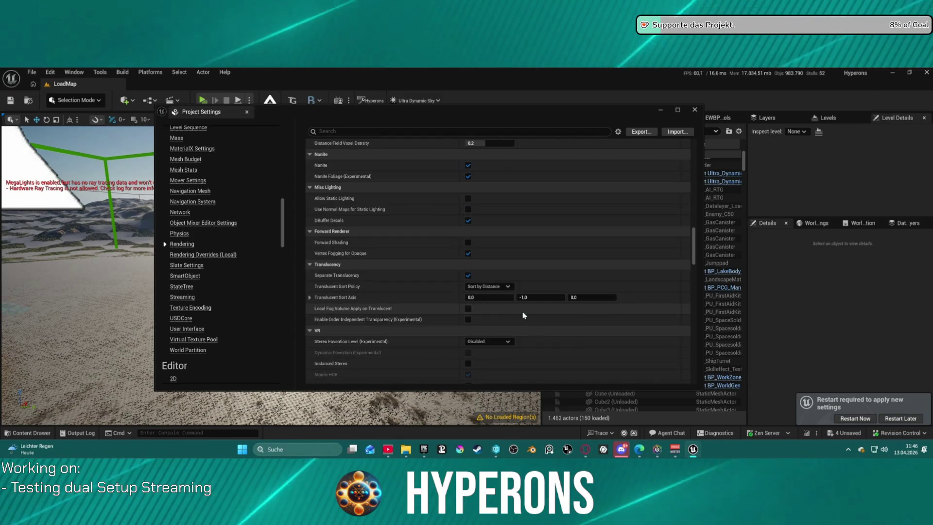
scroll(525, 318, down, 2)
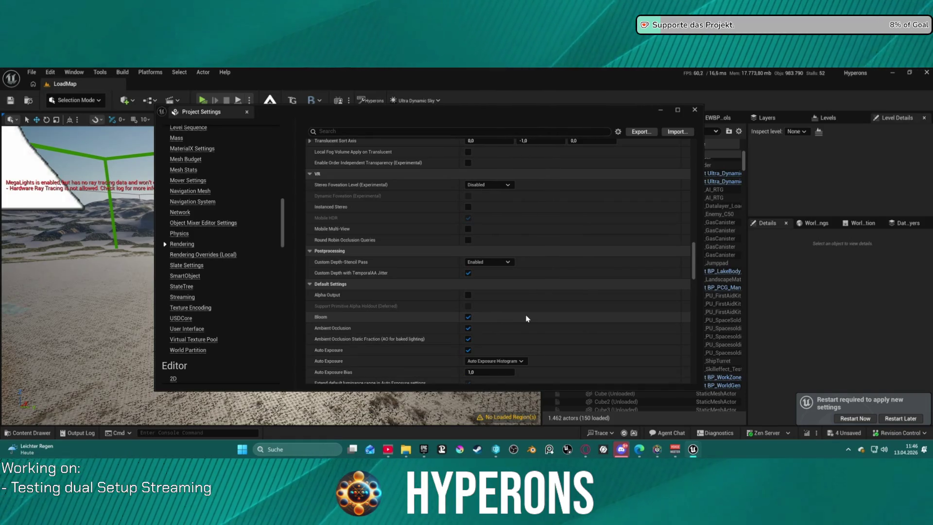
scroll(526, 318, down, 2)
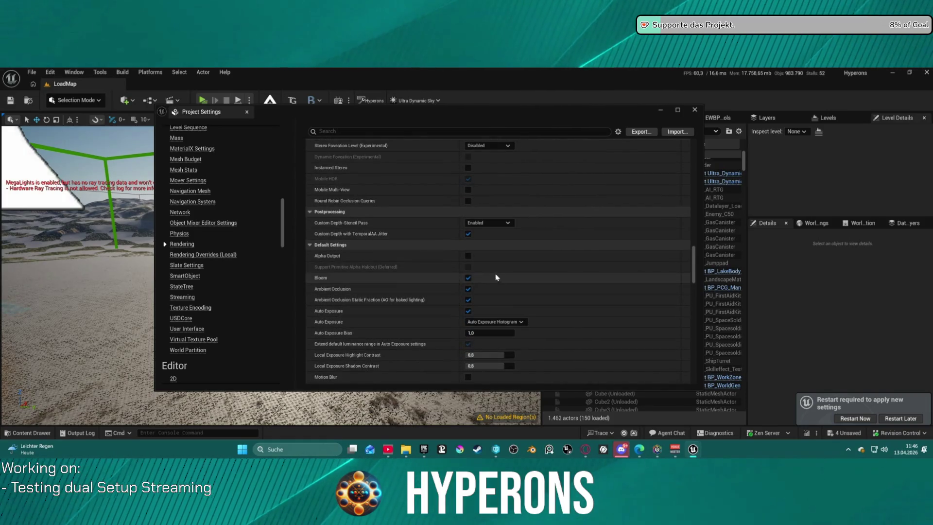
scroll(538, 312, down, 3)
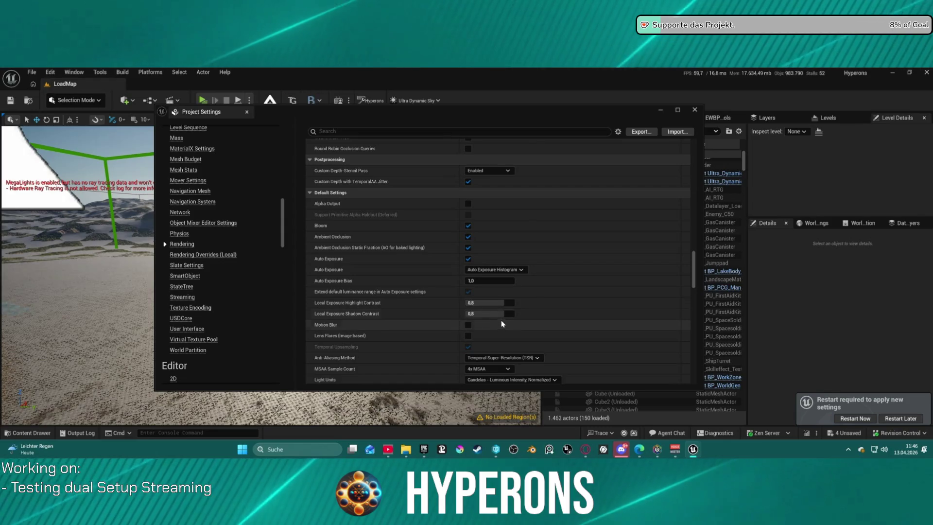
scroll(500, 318, down, 4)
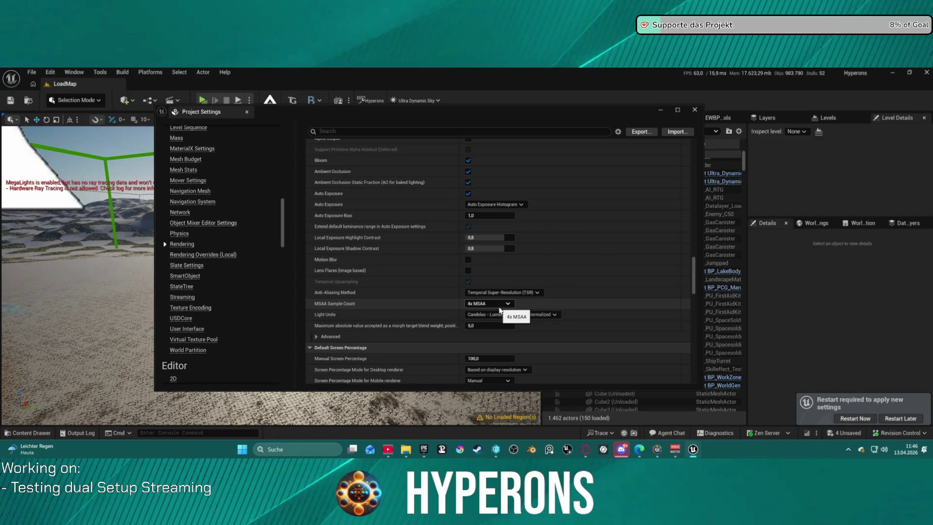
click(527, 293)
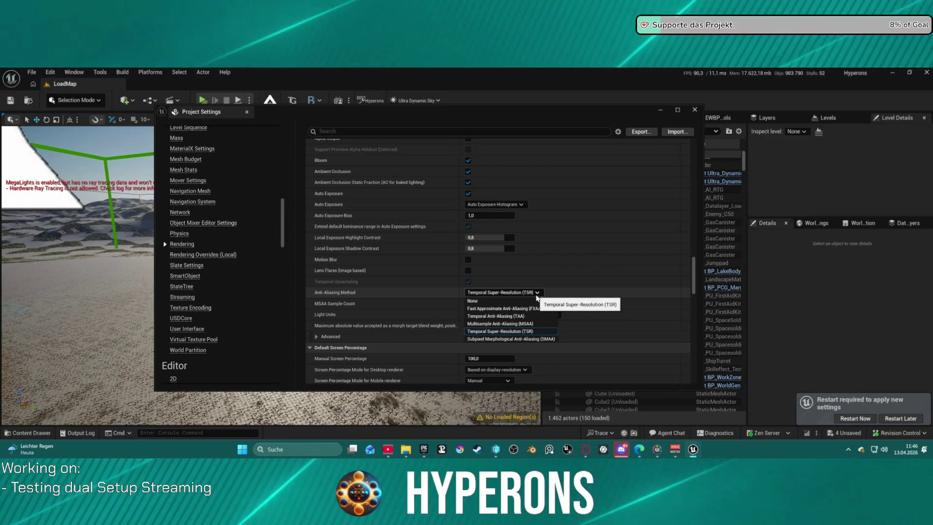
click(537, 331)
scroll(536, 334, down, 2)
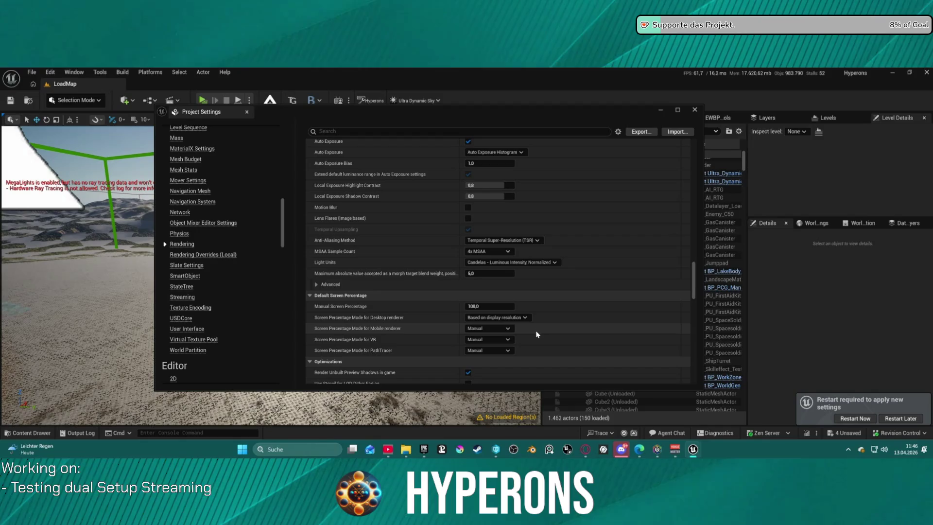
scroll(536, 334, down, 3)
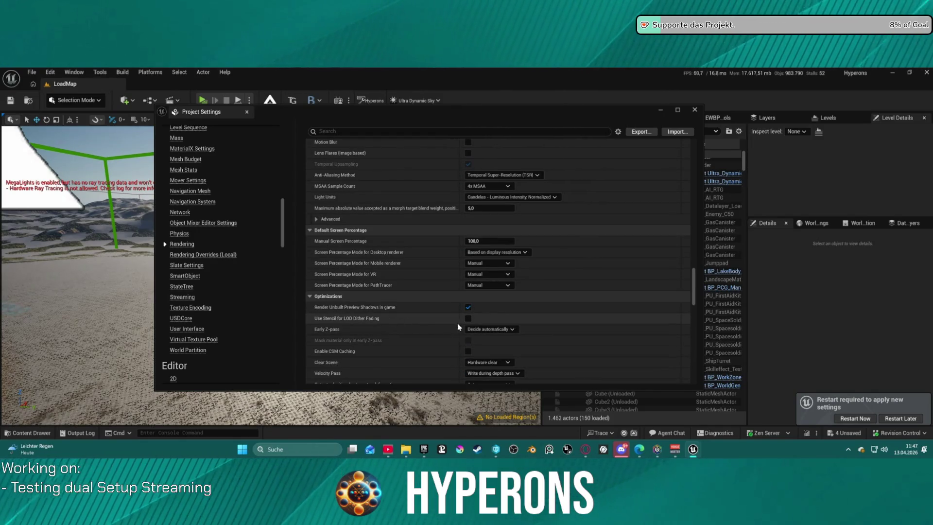
scroll(464, 328, down, 2)
scroll(427, 325, down, 3)
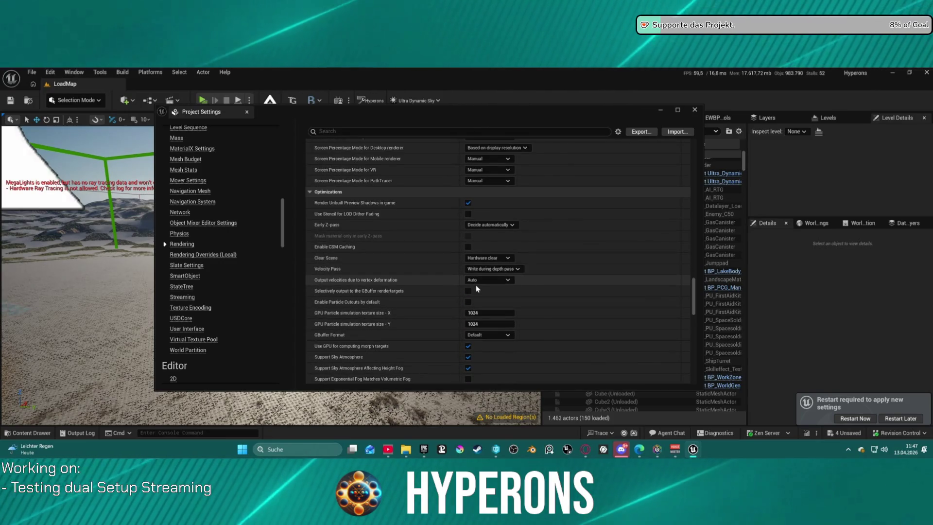
scroll(467, 311, down, 3)
click(467, 317)
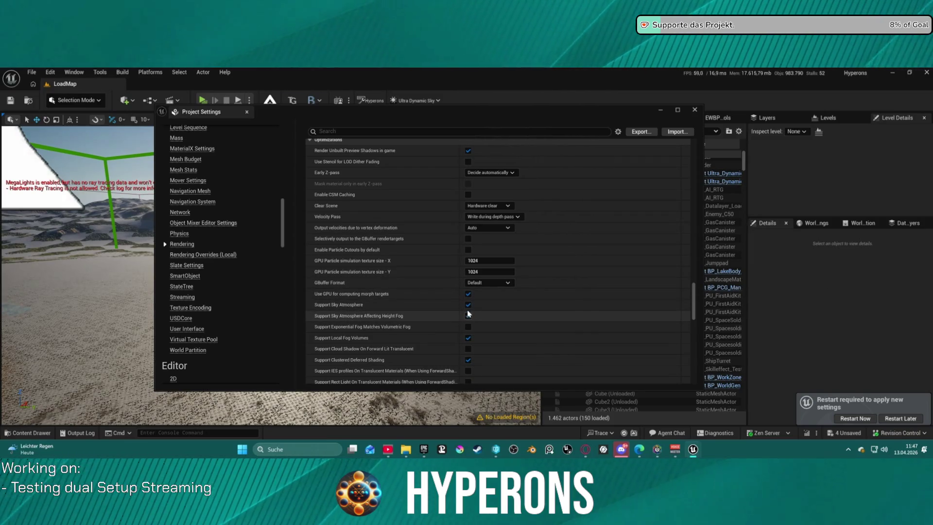
scroll(469, 319, down, 1)
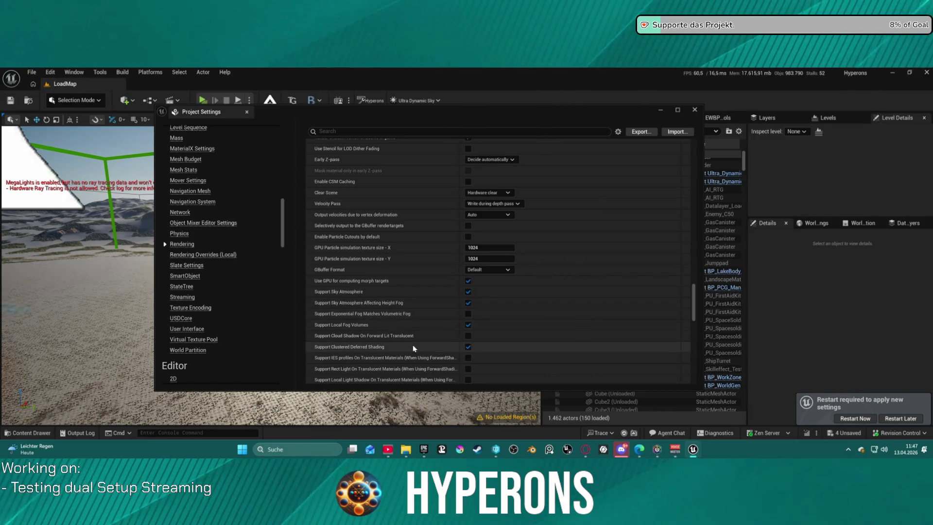
scroll(413, 345, down, 3)
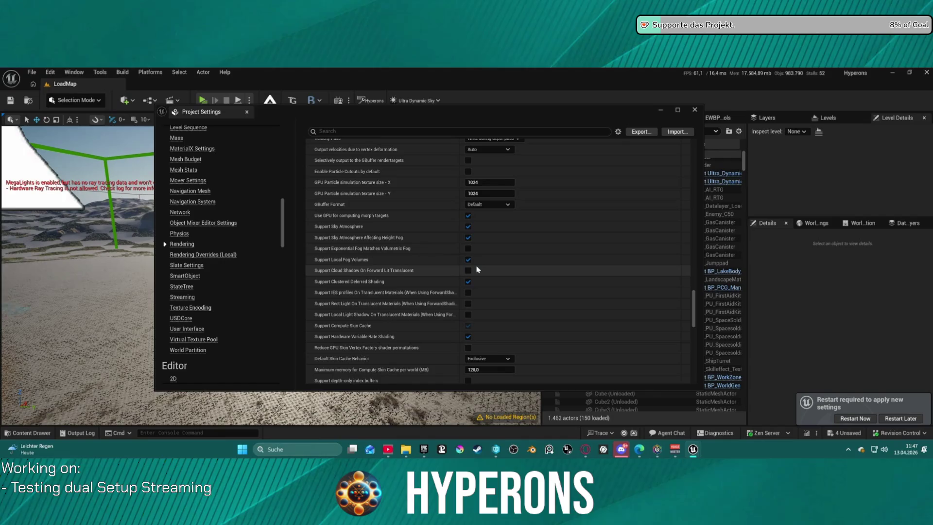
click(486, 205)
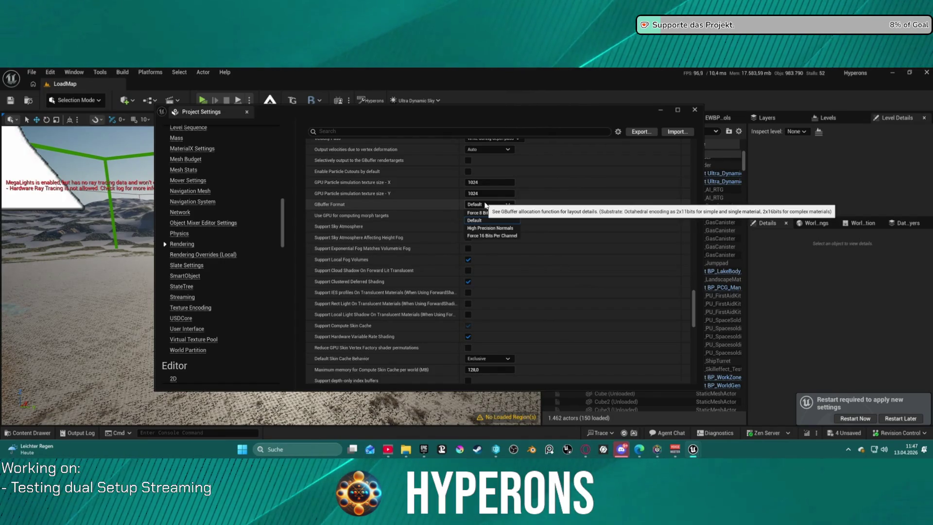
click(487, 208)
scroll(459, 285, down, 2)
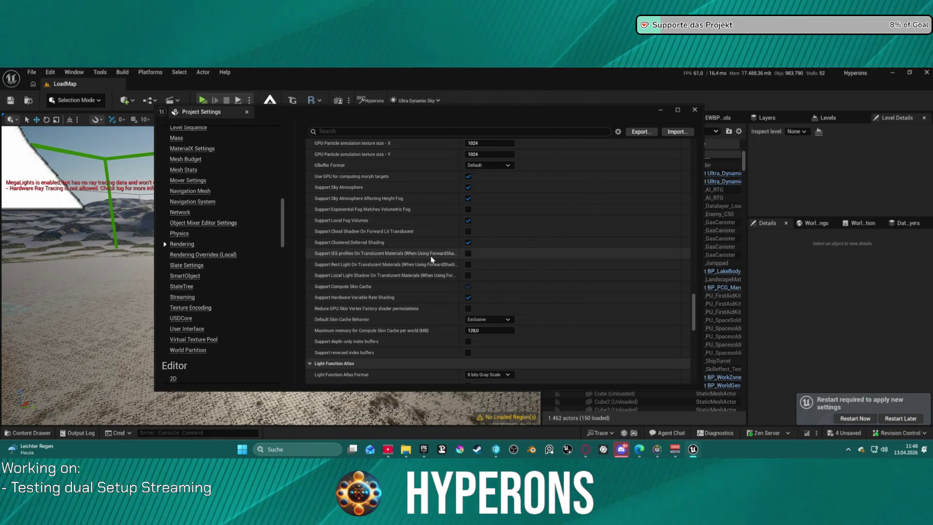
scroll(438, 297, down, 2)
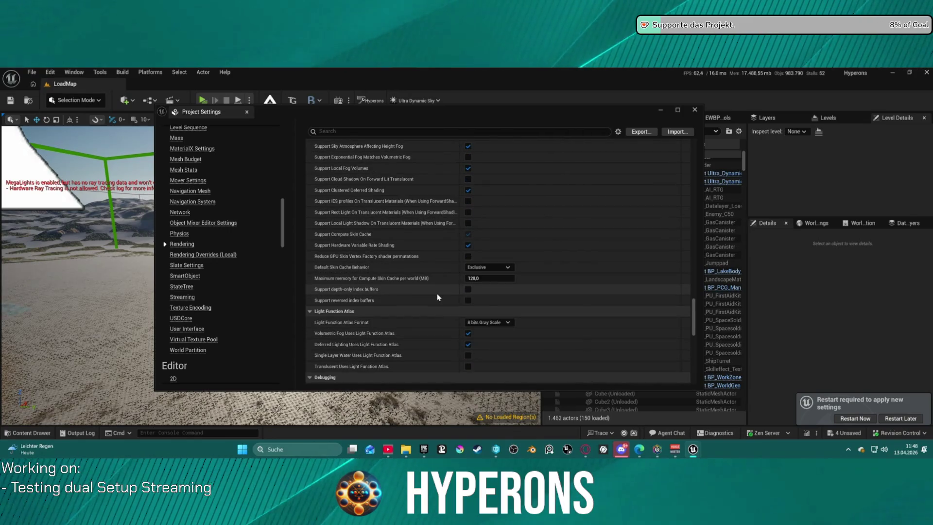
scroll(437, 297, down, 4)
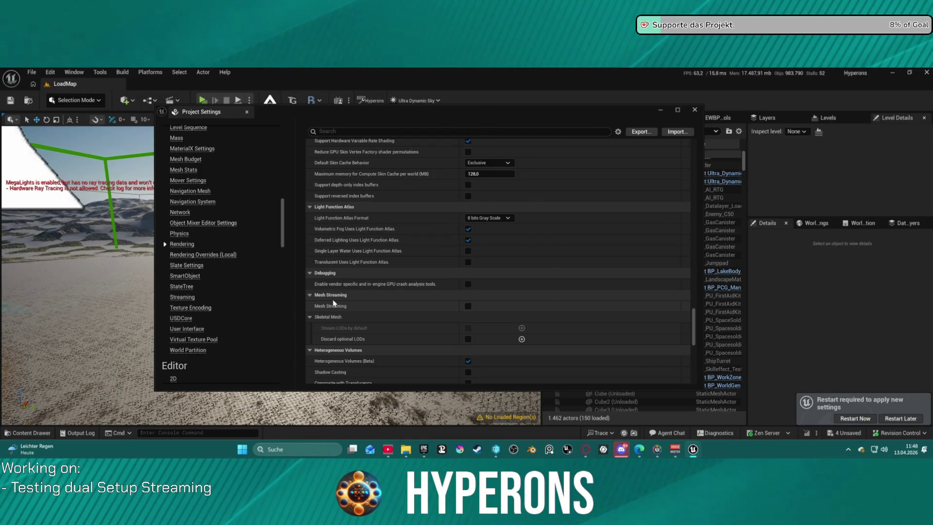
mouse_move(333, 309)
scroll(459, 298, down, 2)
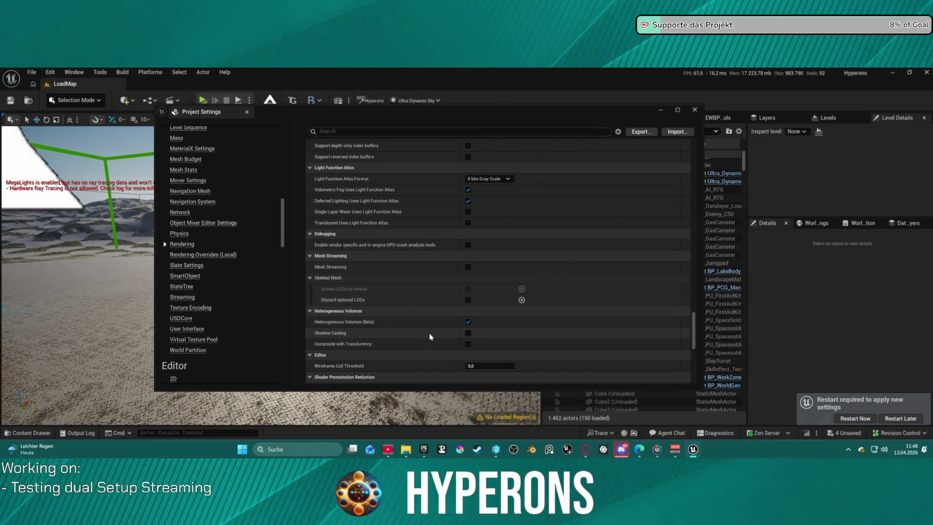
scroll(438, 338, down, 1)
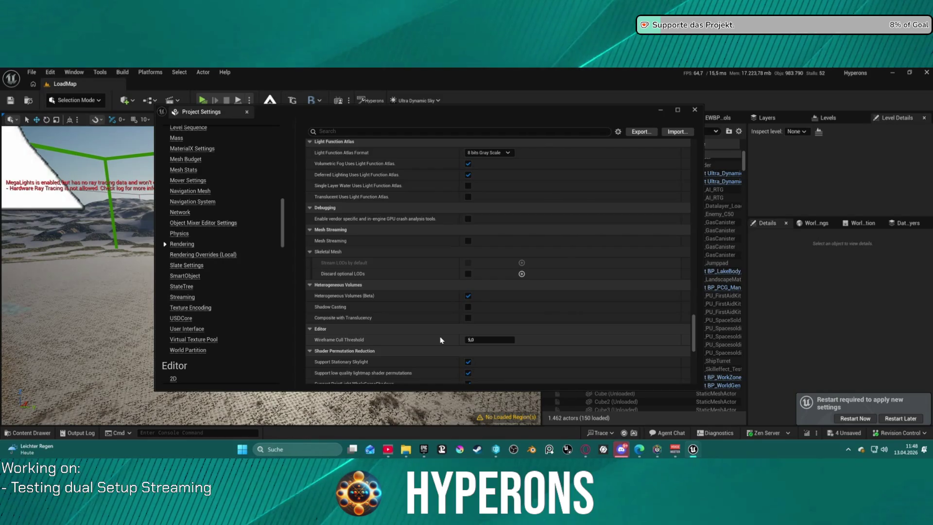
scroll(440, 339, down, 3)
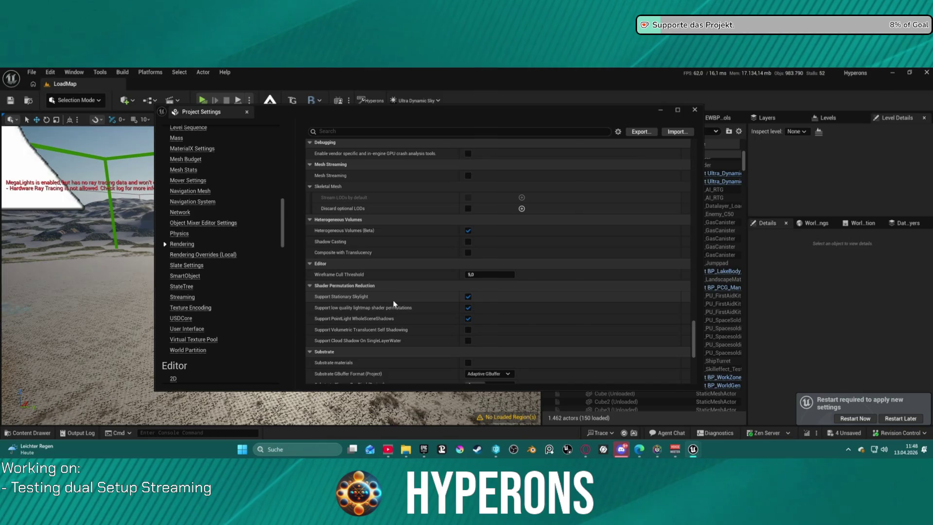
mouse_move(380, 309)
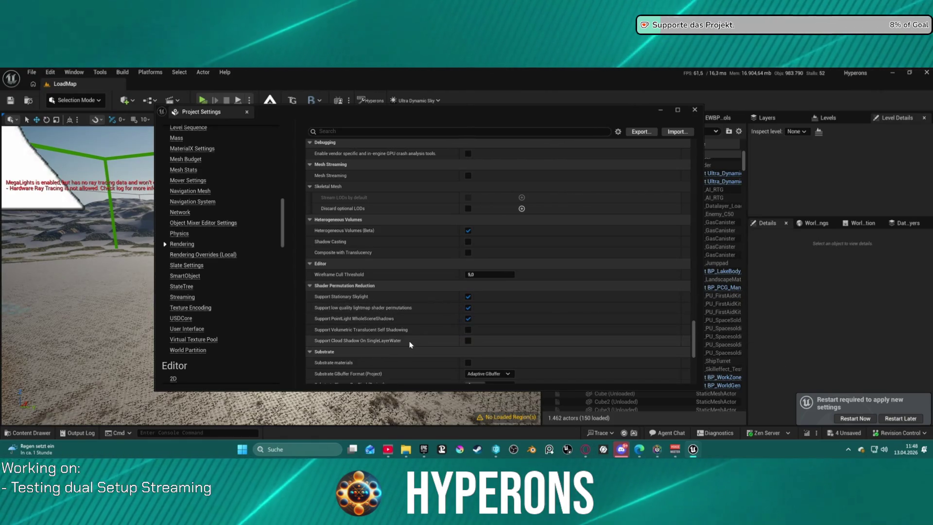
scroll(408, 335, down, 3)
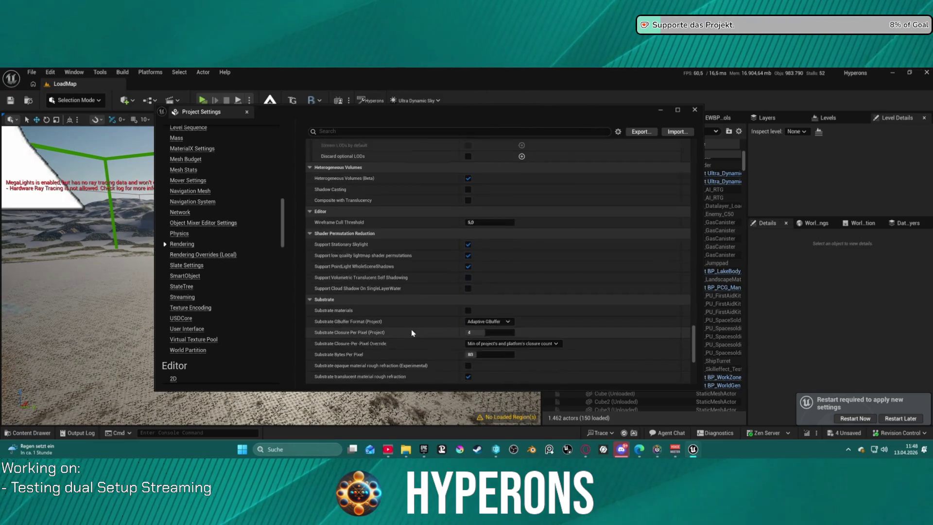
scroll(411, 330, down, 6)
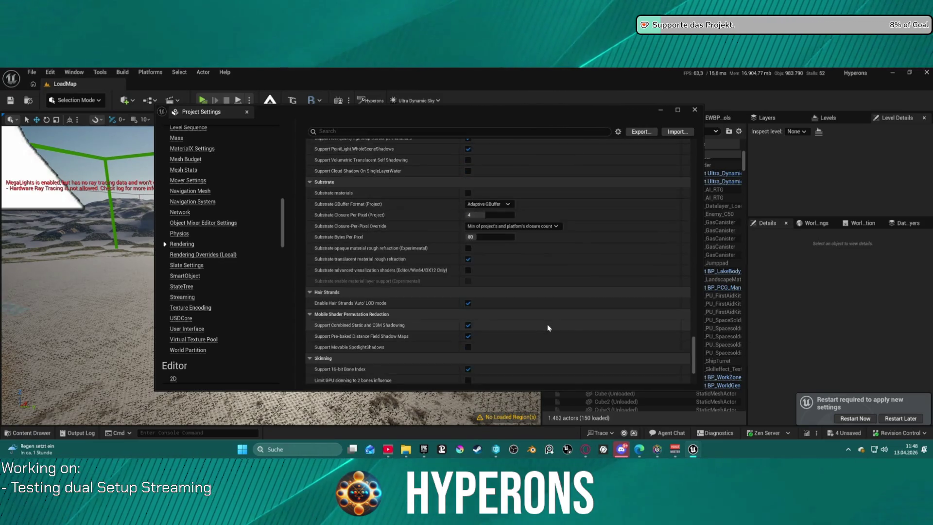
scroll(548, 327, down, 6)
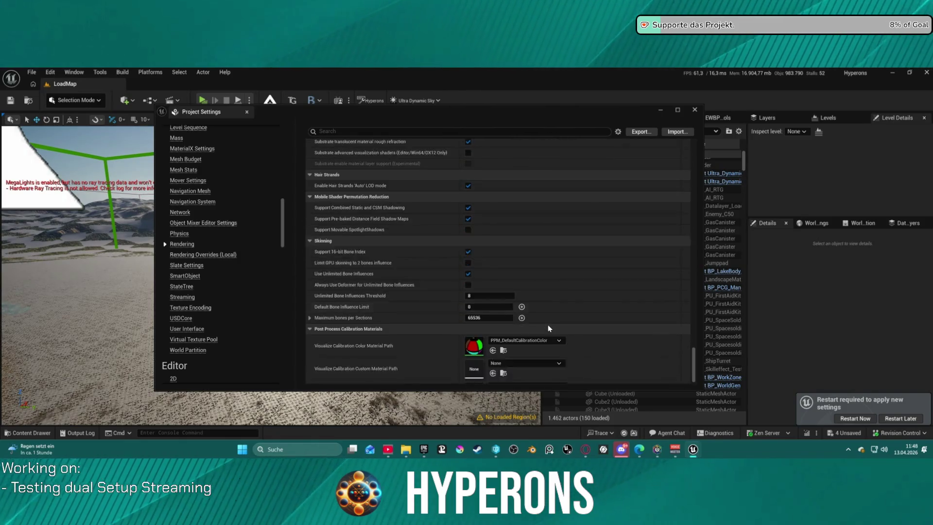
scroll(548, 328, down, 1)
scroll(564, 329, down, 10)
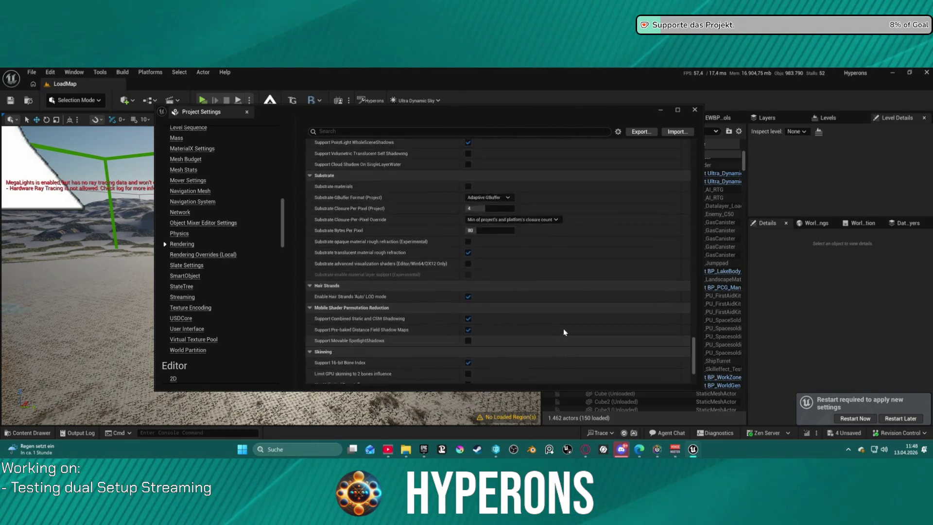
scroll(564, 329, up, 7)
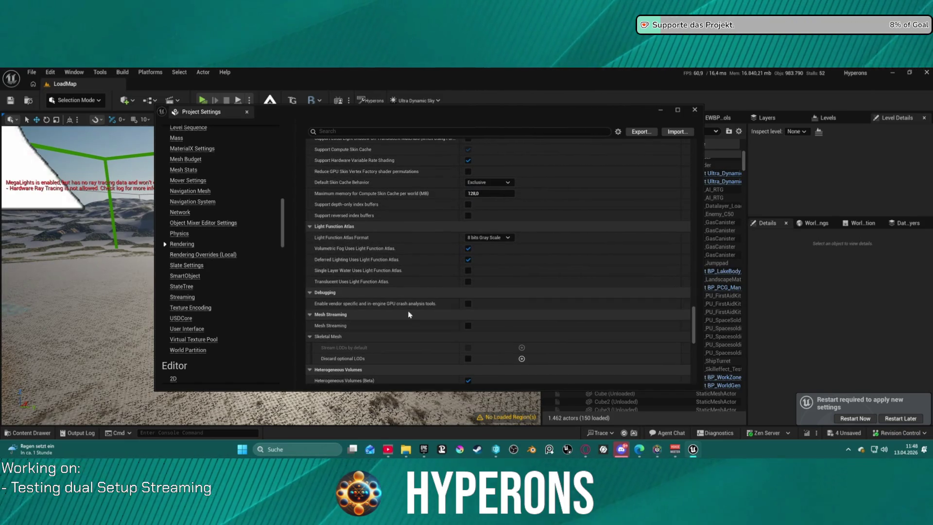
Restart the editor with Restart Now, saving the modified assets via Save Selected.
click(867, 420)
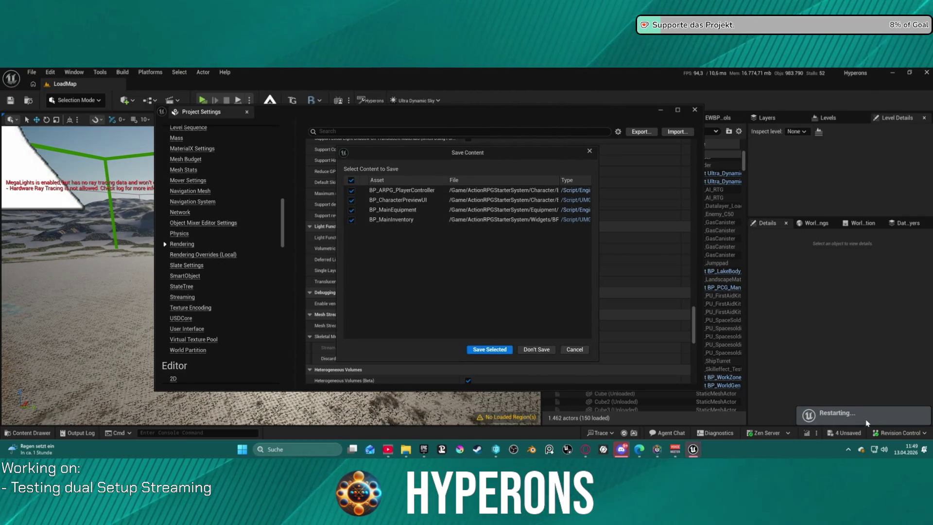
click(489, 349)
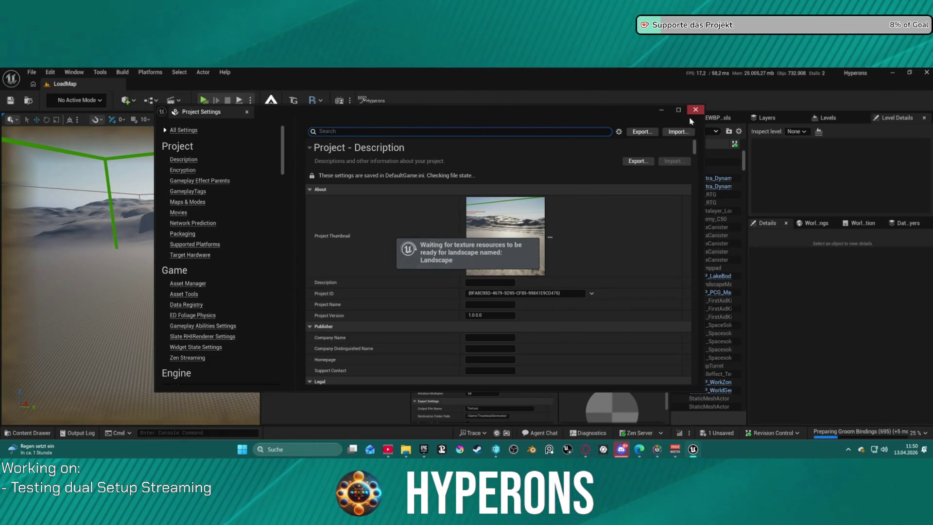
Close Project Settings and the Thumbnail Visualizer, dismiss the Agent Integration Kit toast, and show File > Recent Levels.
click(695, 110)
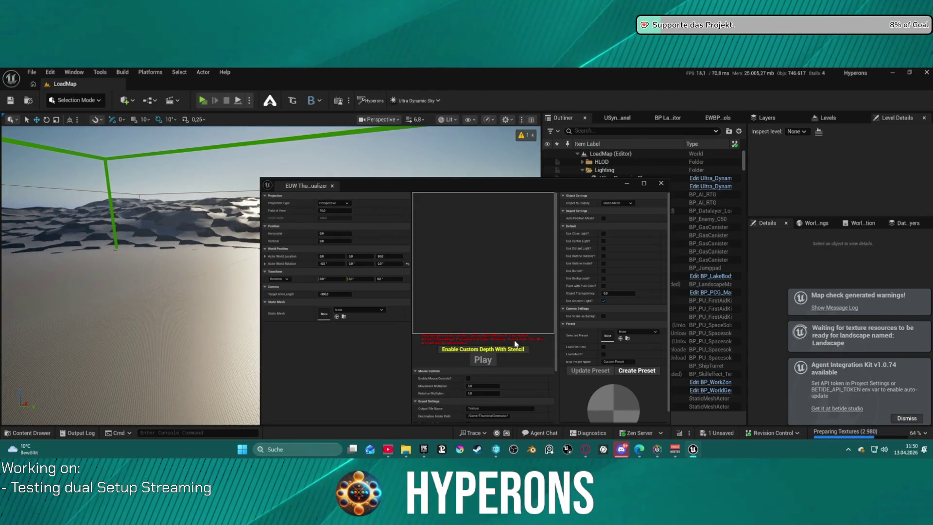
click(661, 183)
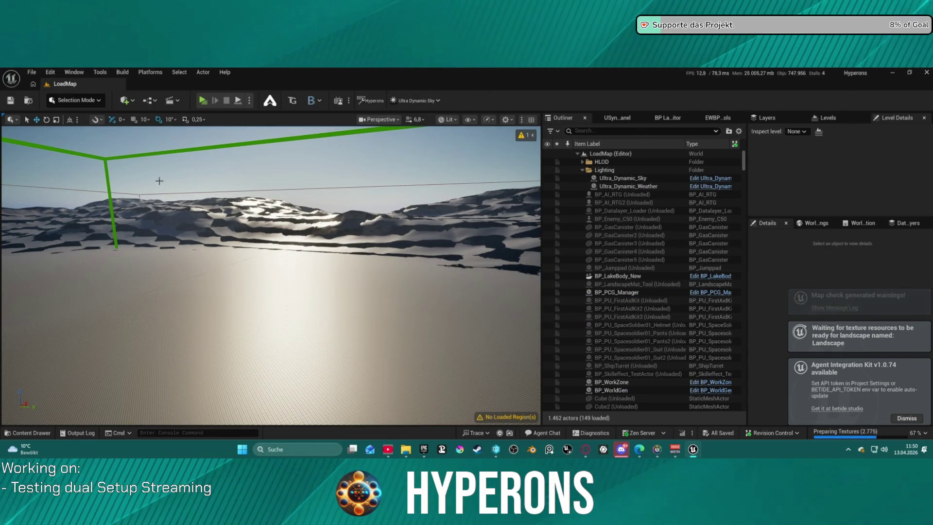
click(32, 73)
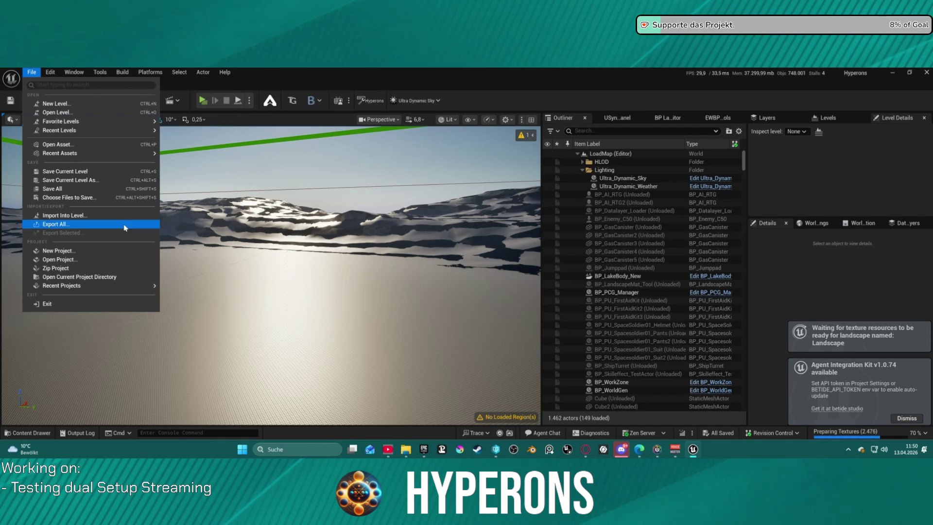
click(903, 415)
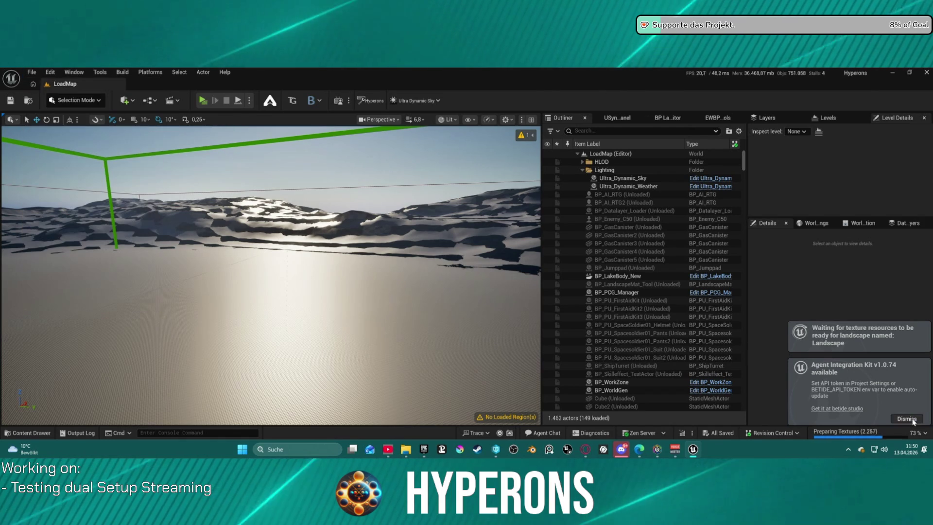
click(906, 418)
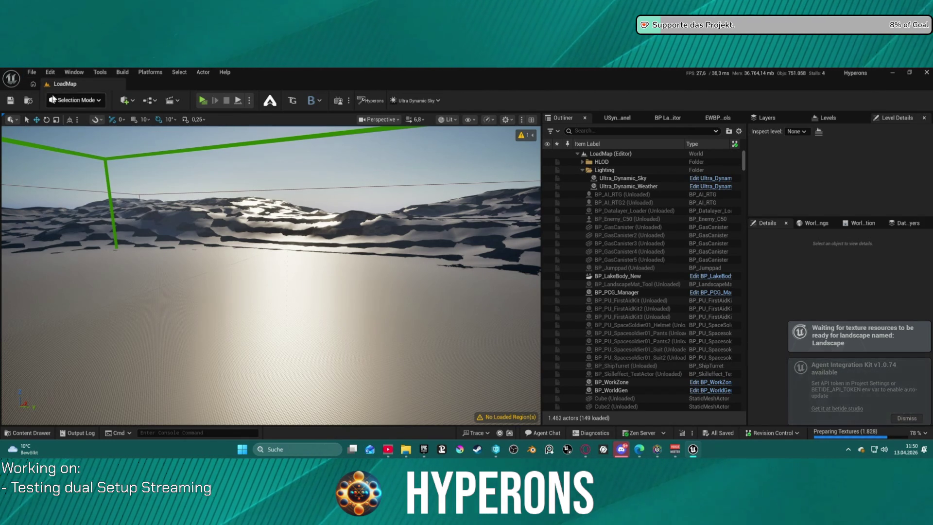
click(31, 72)
mouse_move(100, 131)
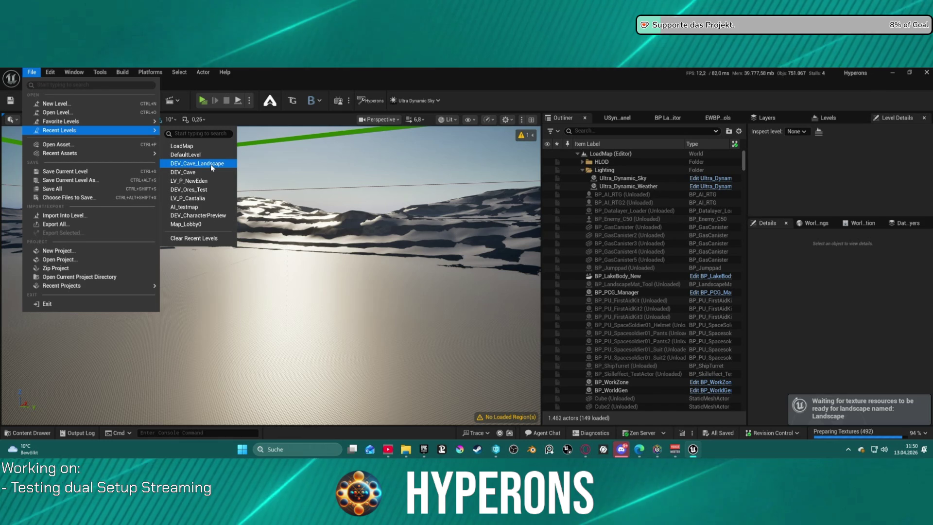
Open DEV_Cave_Landscape from Recent Levels, then start play-testing it with Alt+P.
click(267, 171)
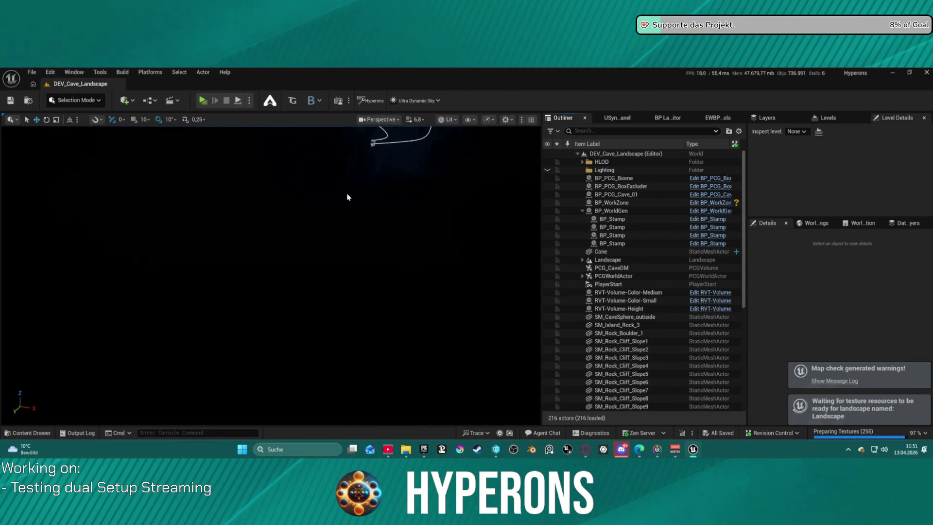
click(31, 72)
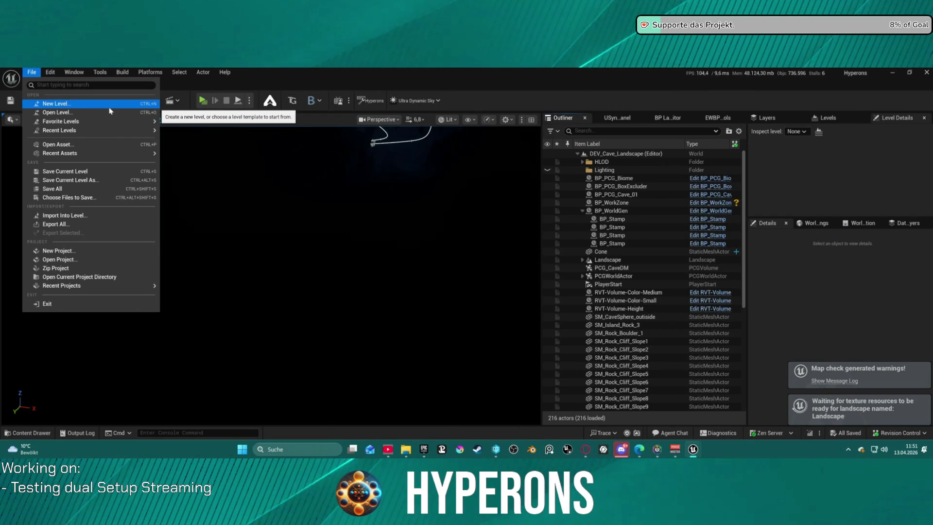
click(266, 117)
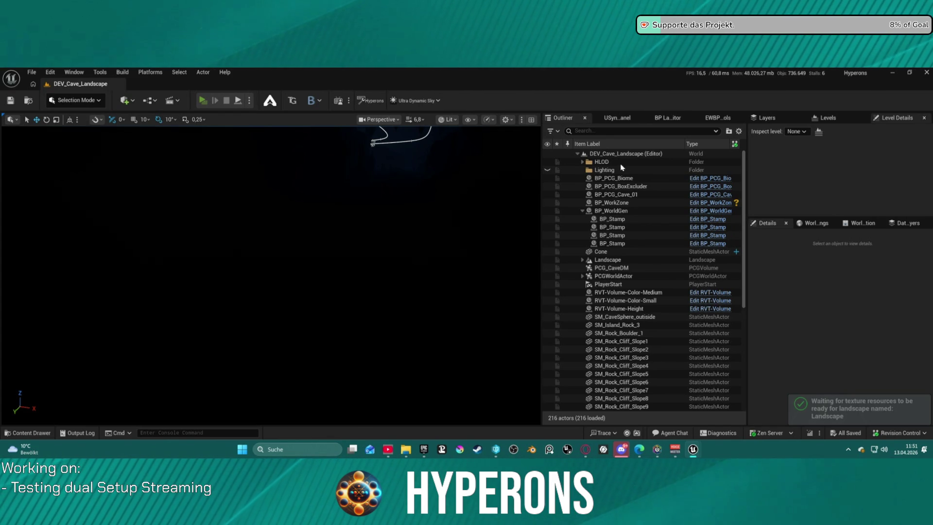
key(alt+p)
Launch play despite the Blueprint compilation errors and walk the character forward across the grassy rocks.
click(539, 288)
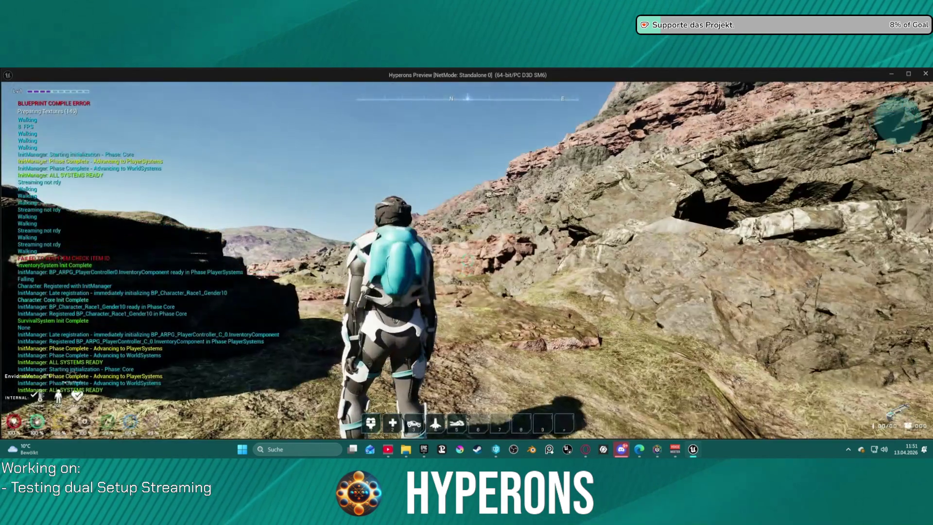
key(w)
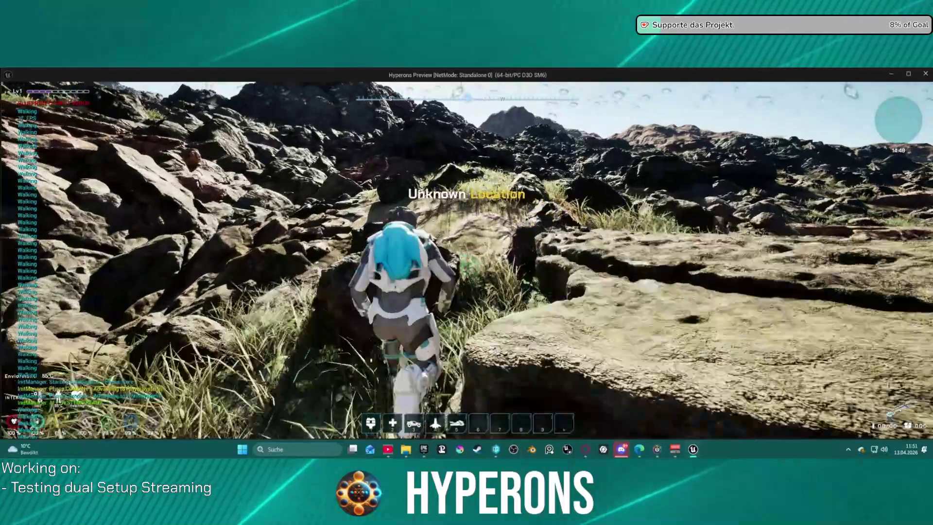
key(w)
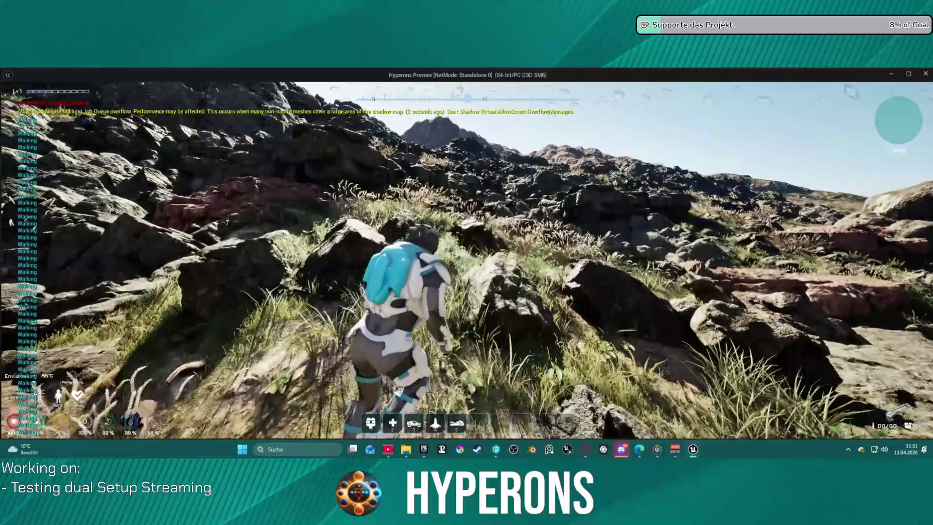
key(w)
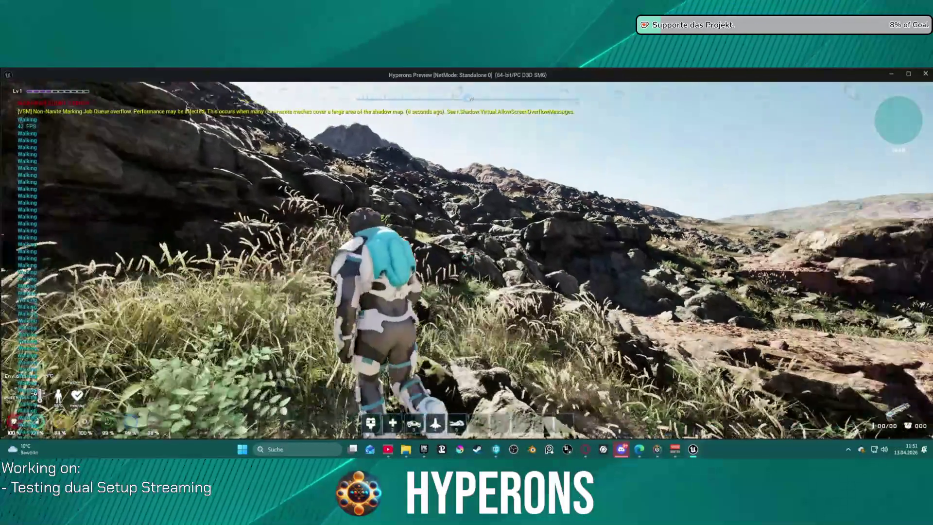
key(w)
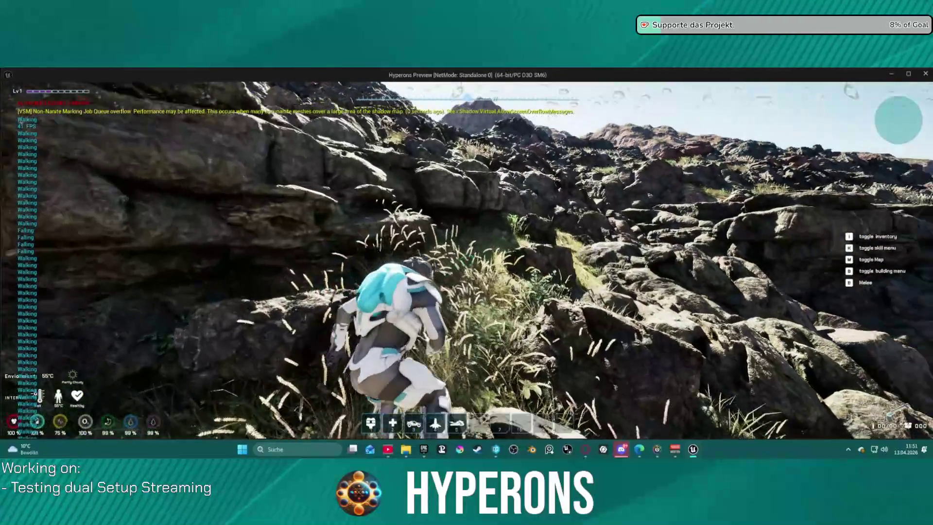
key(w)
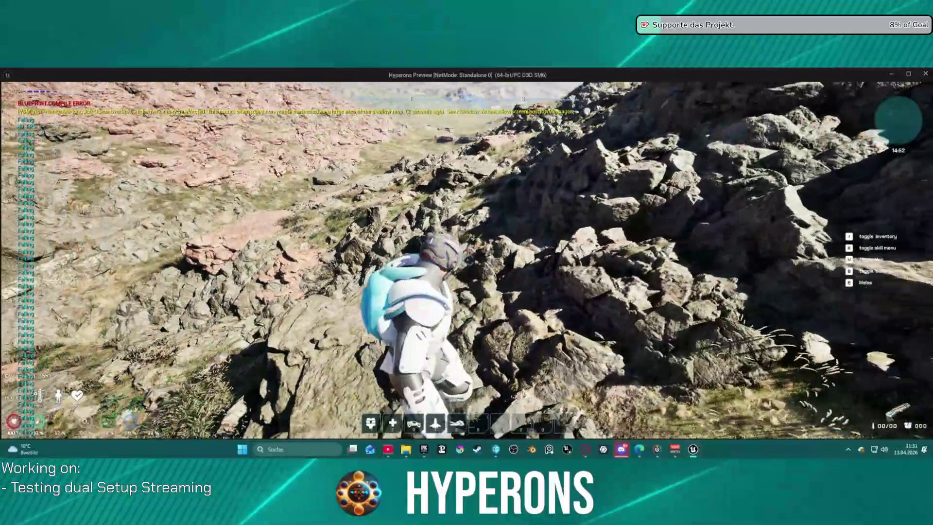